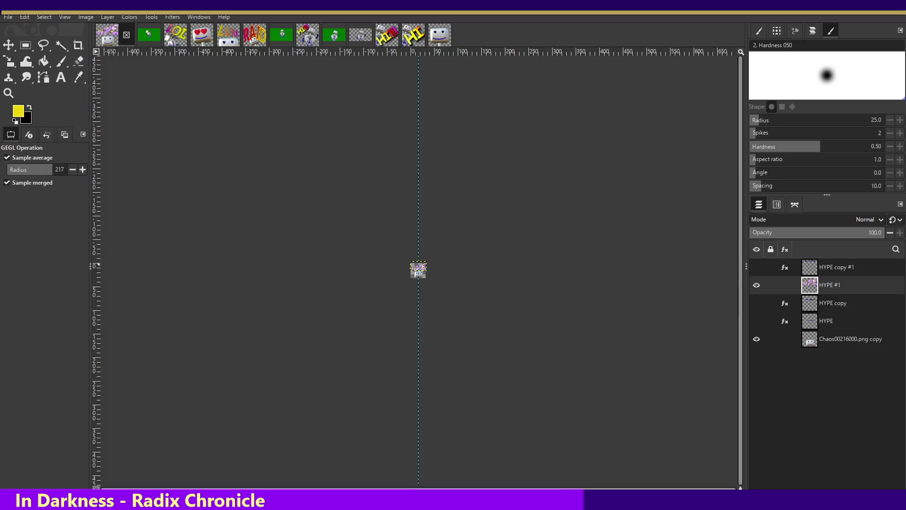
- Zoom in on the small emote and re-export it to E-mote - Hype - 112.png
click(8, 17)
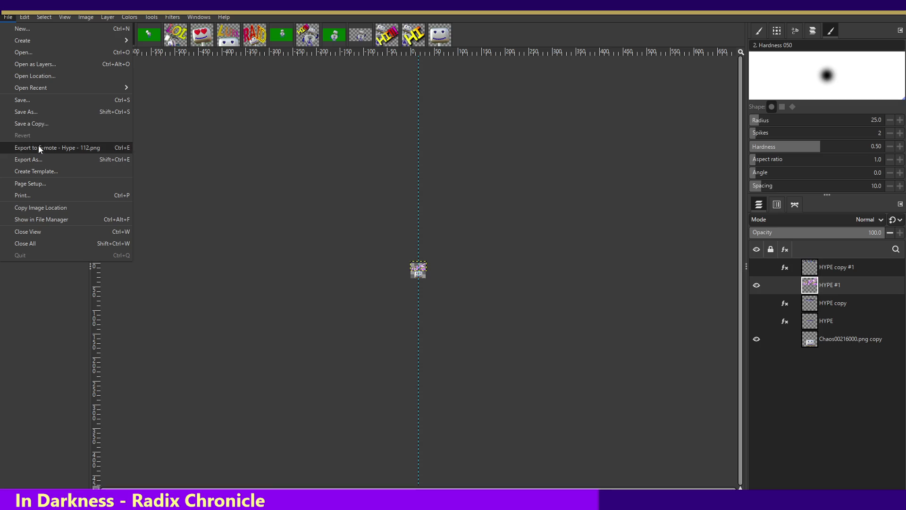
key(Escape)
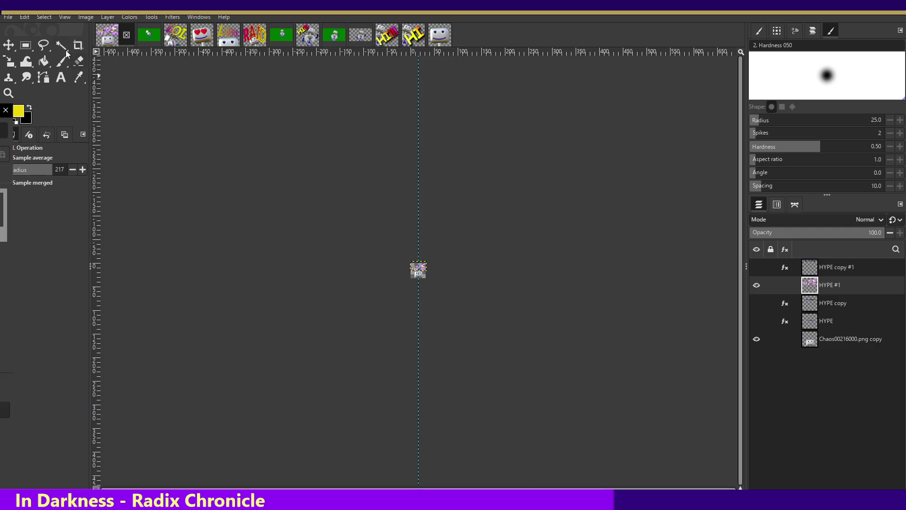
click(9, 17)
mouse_move(24, 17)
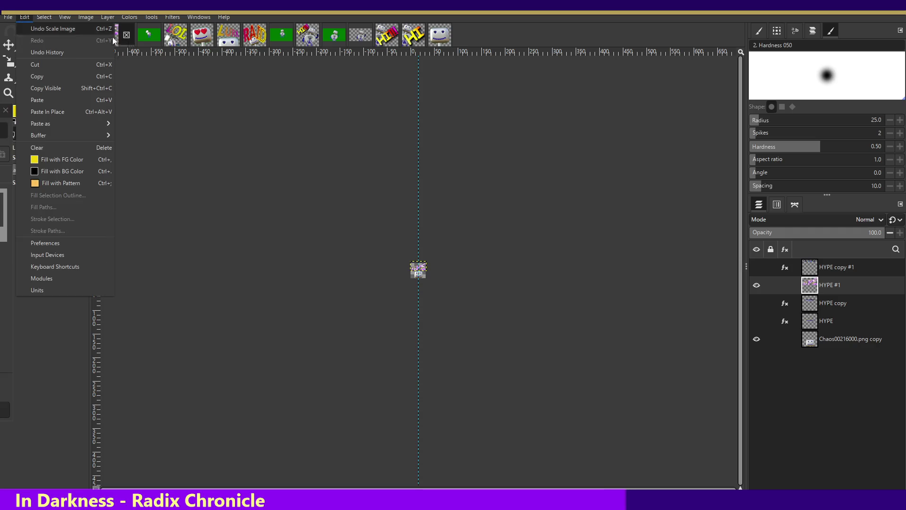
click(350, 189)
key(plus)
key(plus)
click(9, 18)
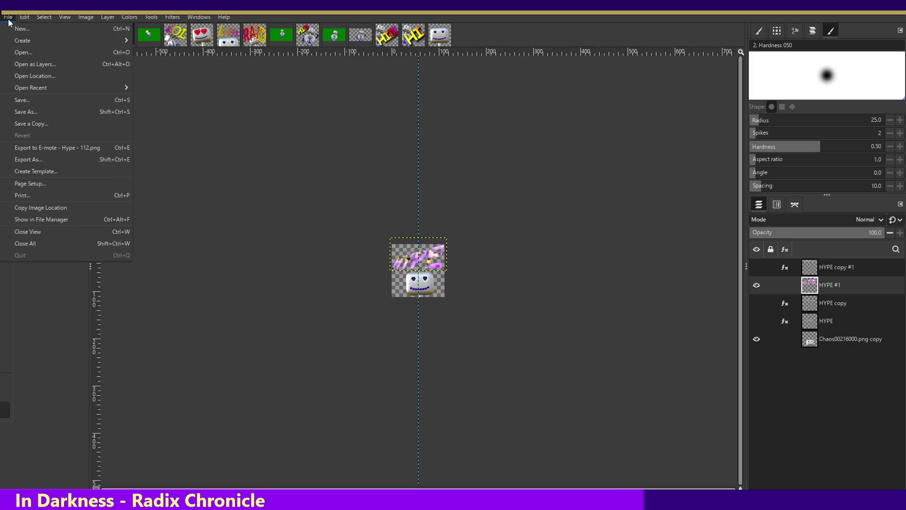
click(46, 149)
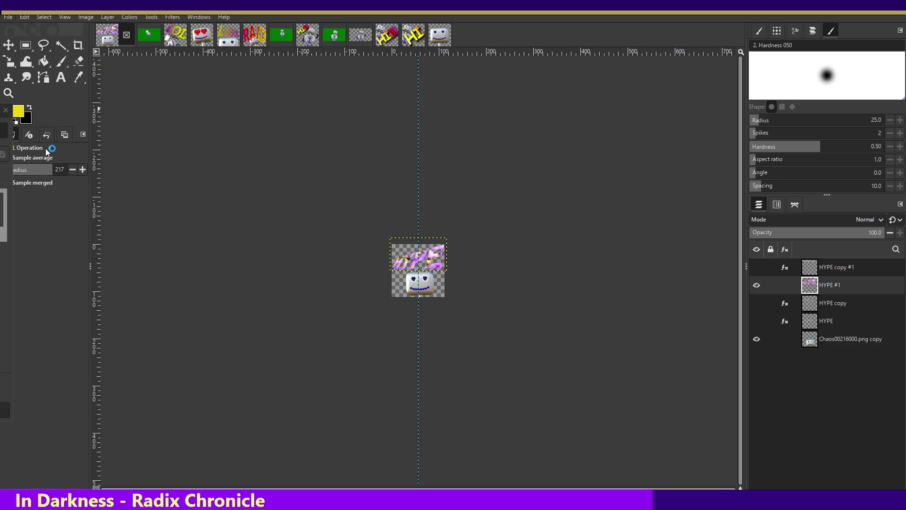
- Zoom back out from the emote and choose another File menu command
click(7, 18)
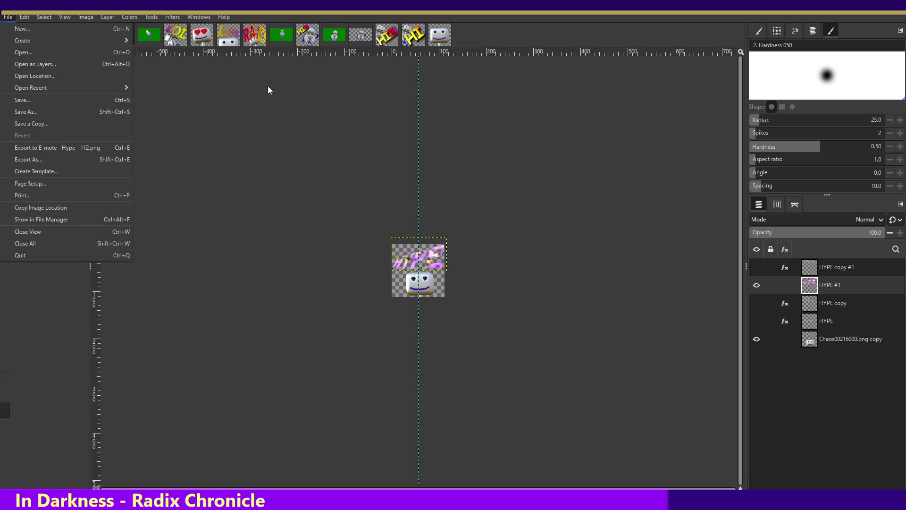
click(263, 104)
key(minus)
key(minus)
key(minus)
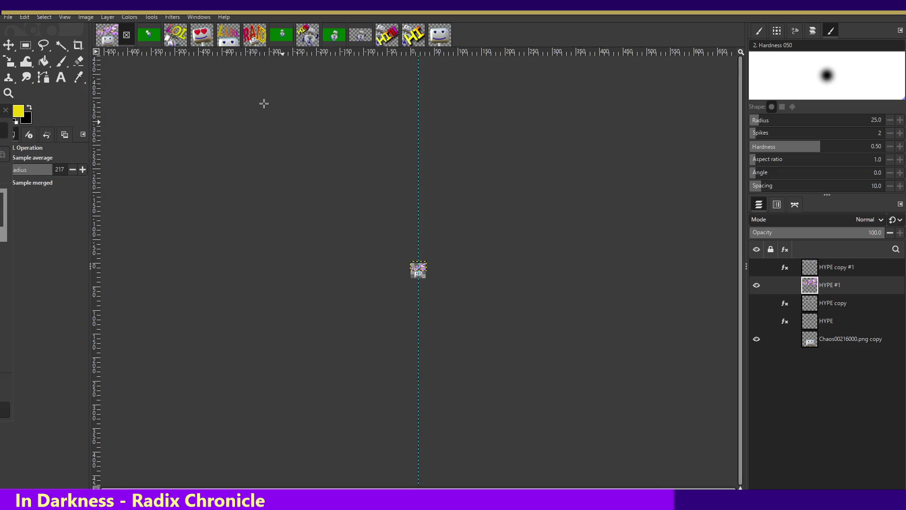
click(8, 18)
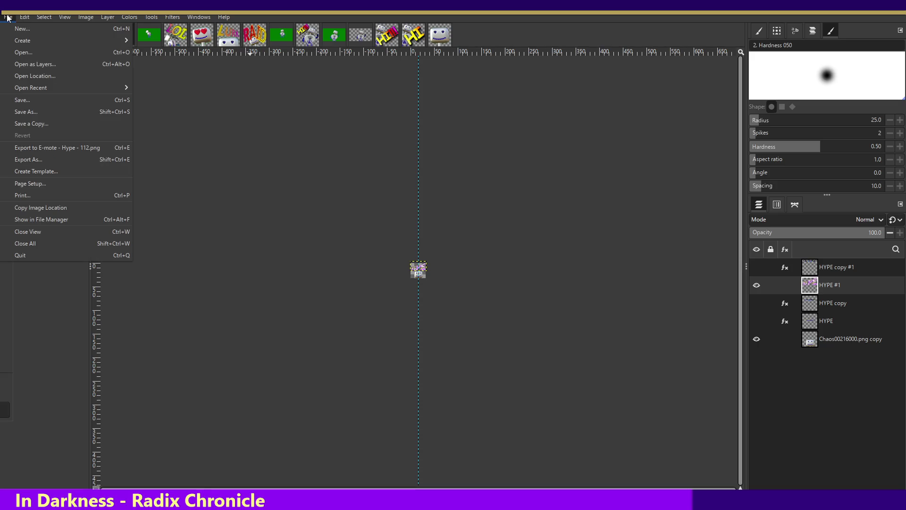
click(37, 156)
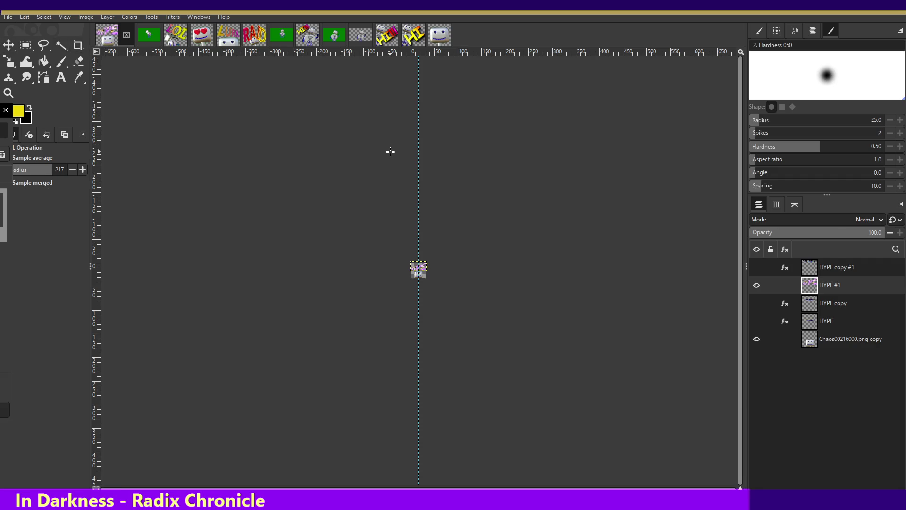
- Re-show the Wind filter on HYPE #1 (Left, threshold 10, strength 10), close it, and undo
key(shift+ctrl+f)
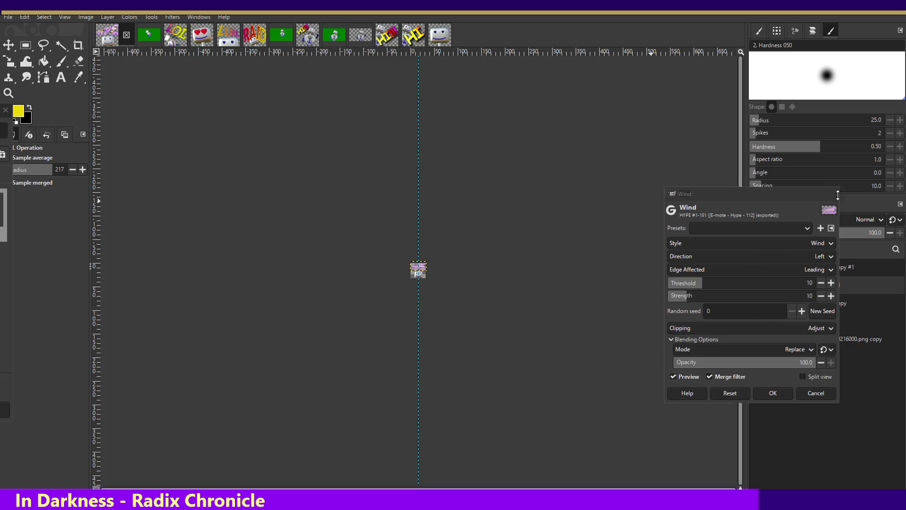
key(Escape)
key(ctrl+z)
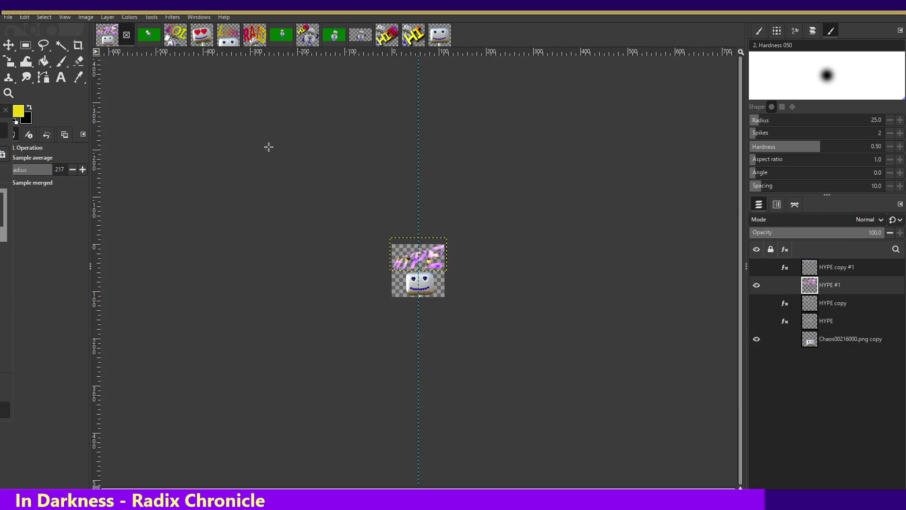
- Overwrite E-mote - Hype - 112.png with the current wind-streaked HYPE emote
click(7, 17)
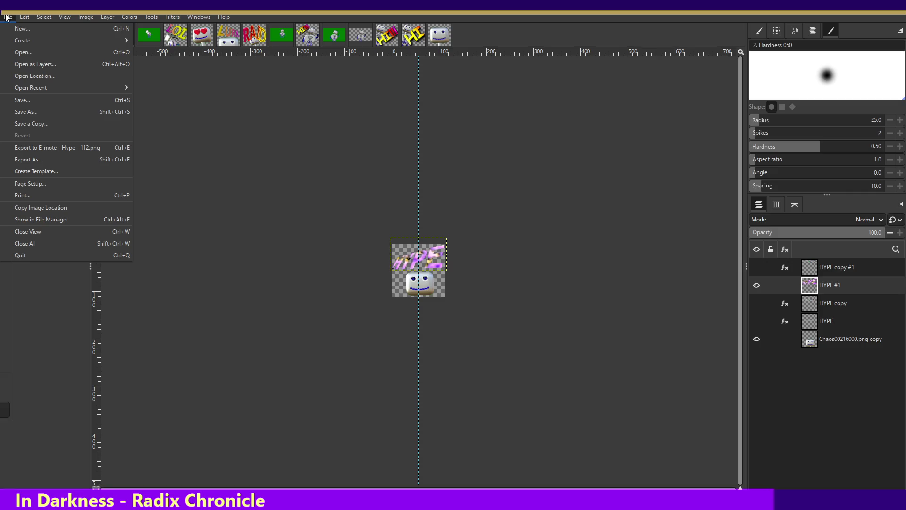
click(39, 148)
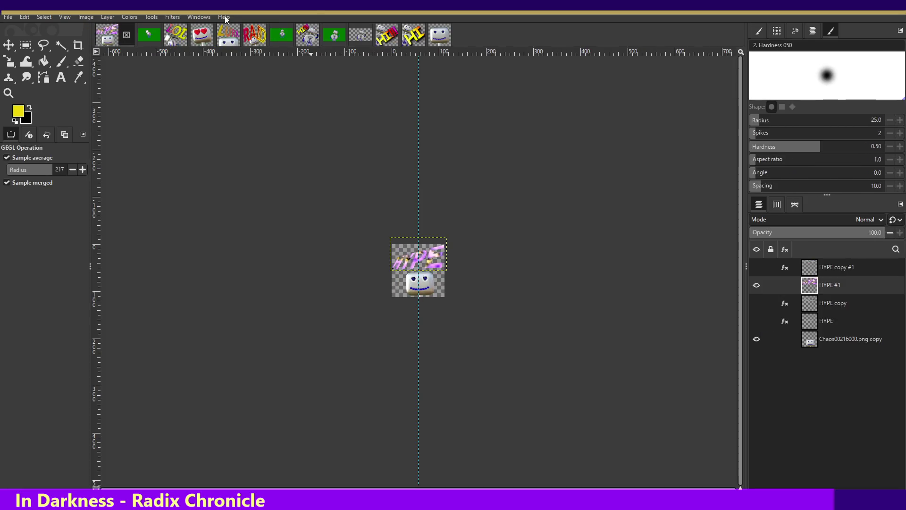
- Zoom the emote out one level and bring up the File menu for Export As
click(9, 18)
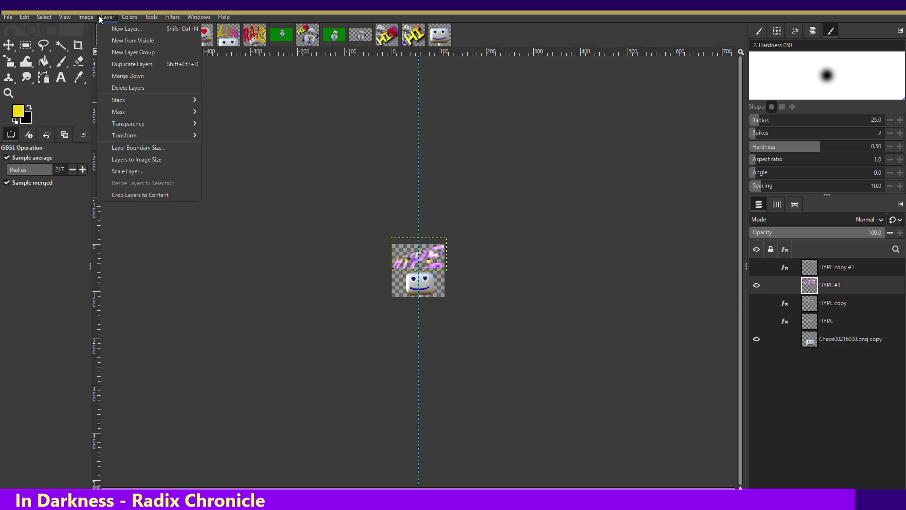
click(113, 17)
key(minus)
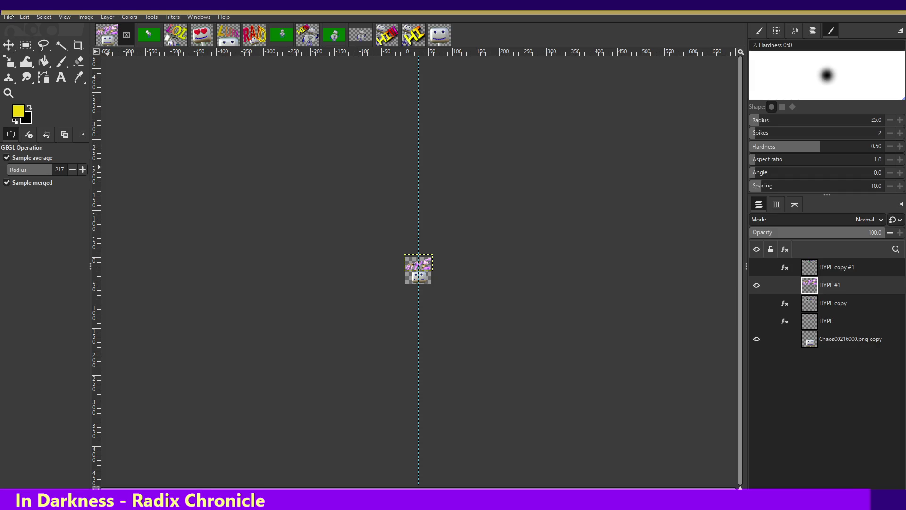
click(8, 17)
click(9, 17)
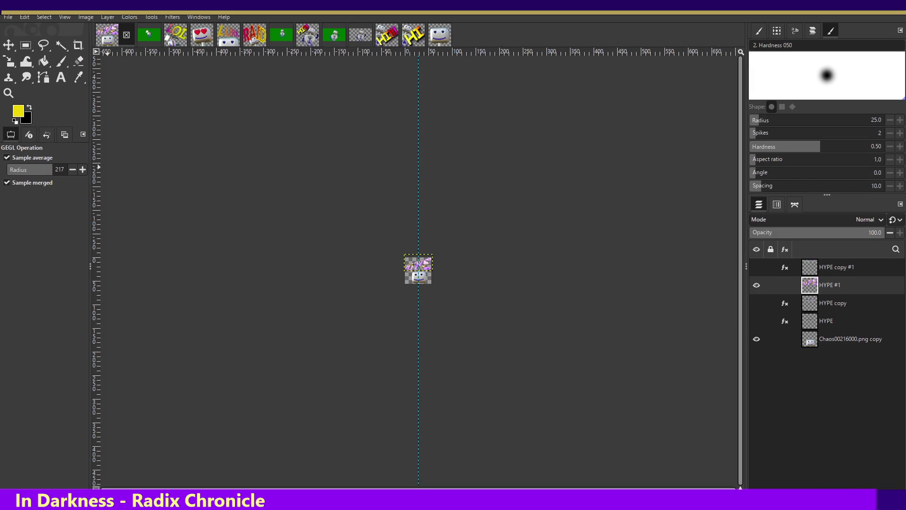
click(8, 18)
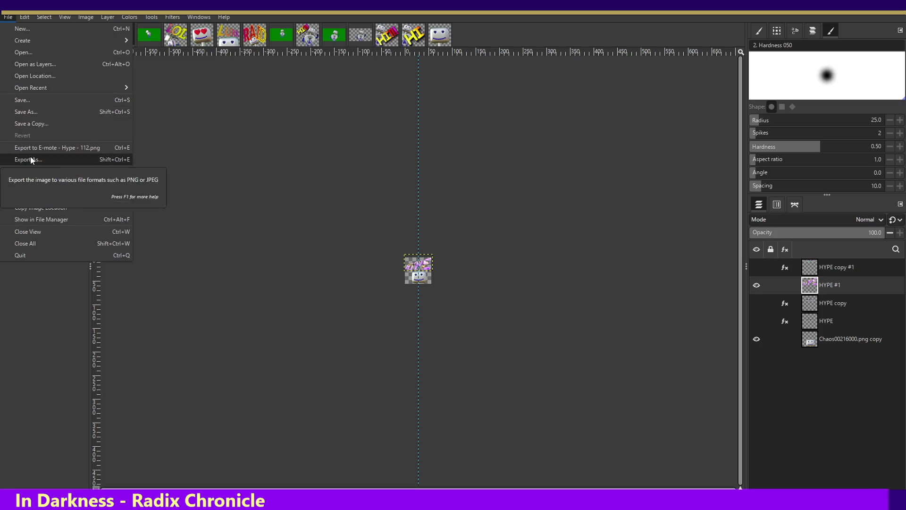
- Close the File menu without exporting anything
key(Escape)
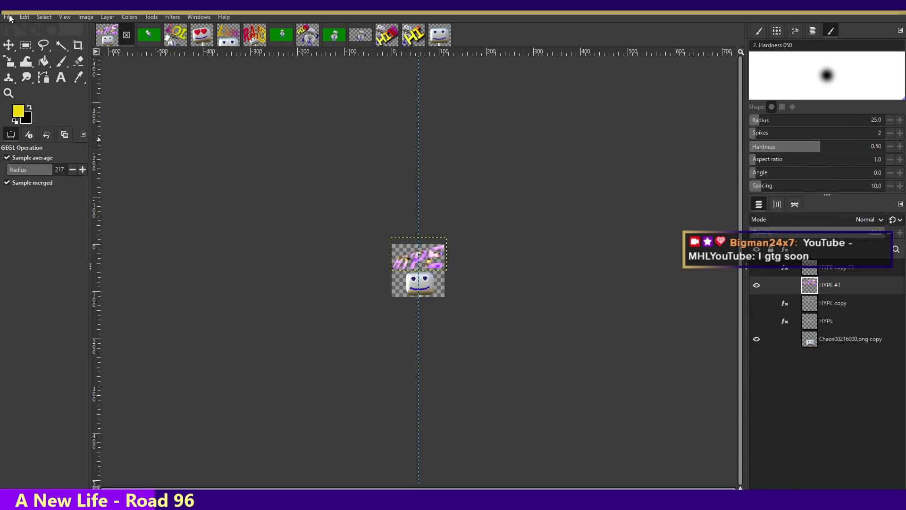
- Export the emote under a new name via Export As, then enlarge the chat preview snip
click(8, 17)
click(33, 160)
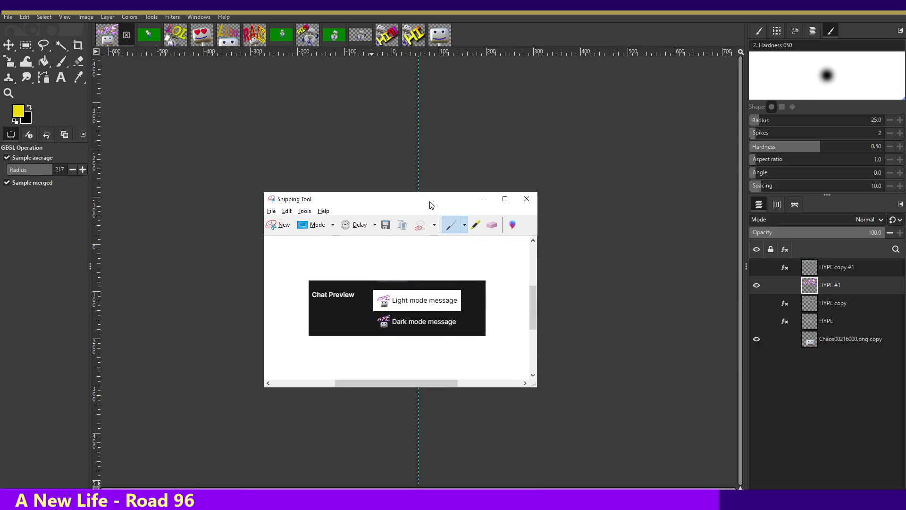
double_click(429, 202)
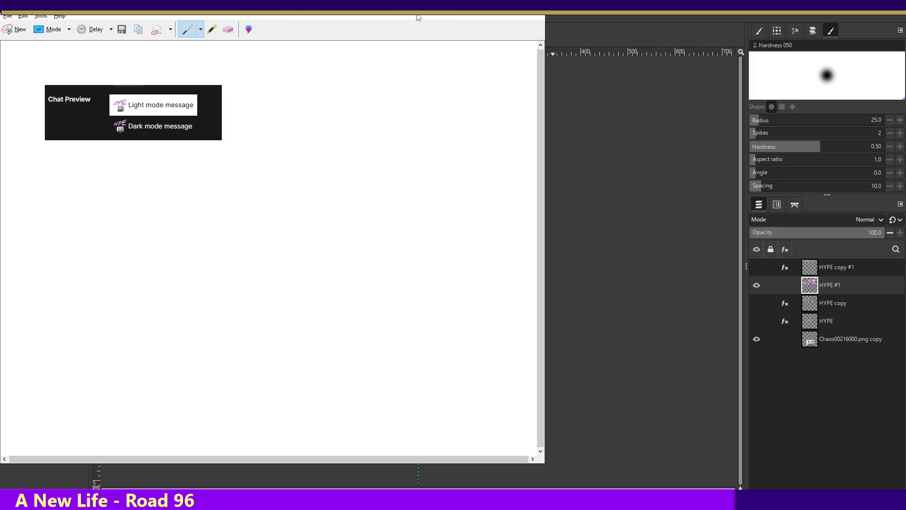
double_click(475, 16)
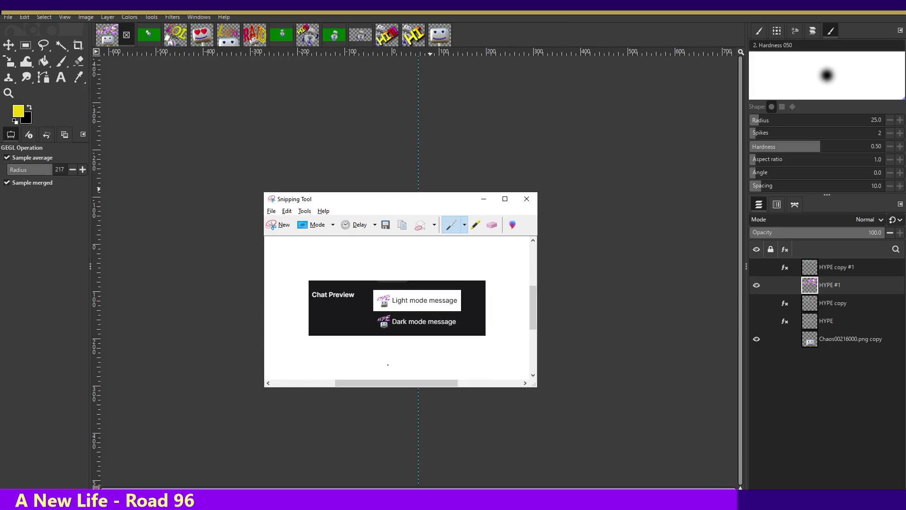